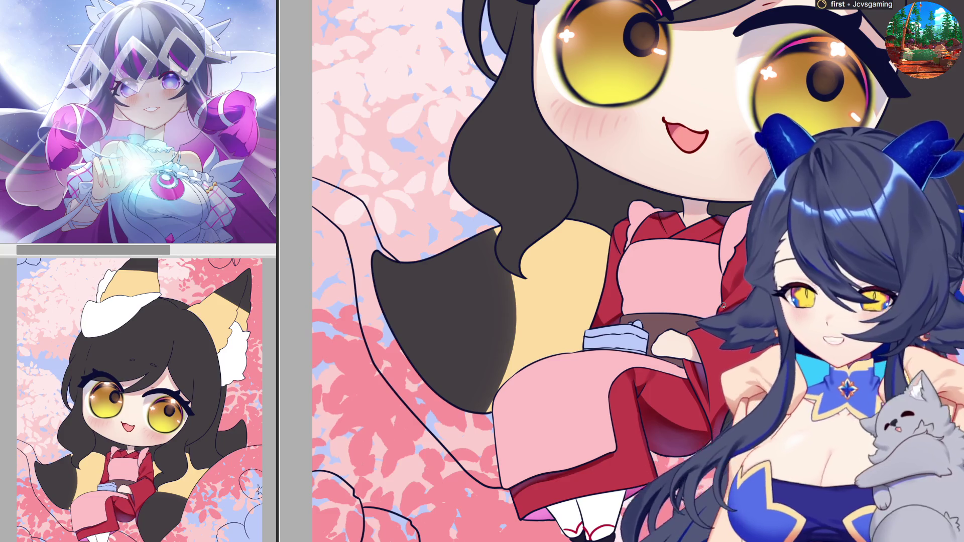
# Paste a pink sakura flower on the red kimono sleeve and place a smaller copy below it.
pyautogui.scroll(4, 588, 466)
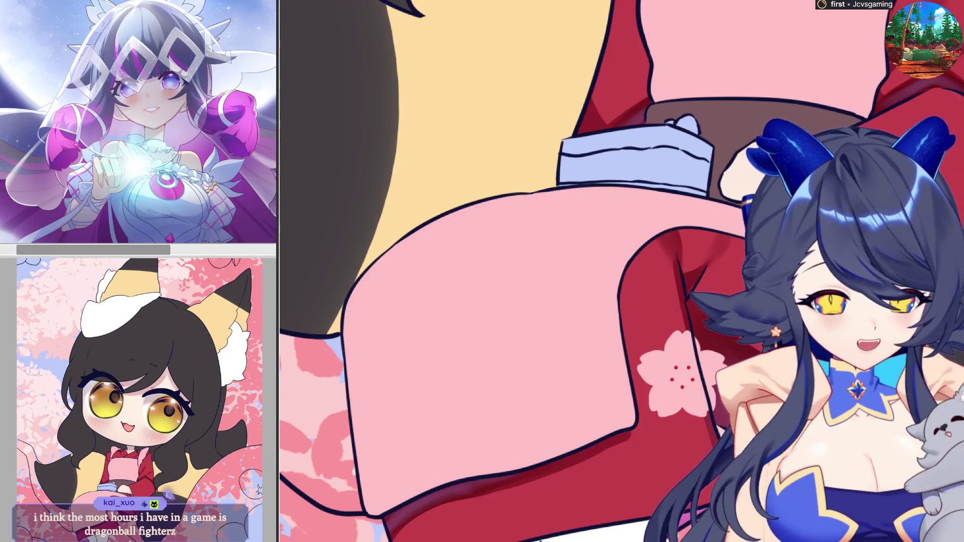
pyautogui.hotkey('ctrl', 'v')
pyautogui.press('Return')
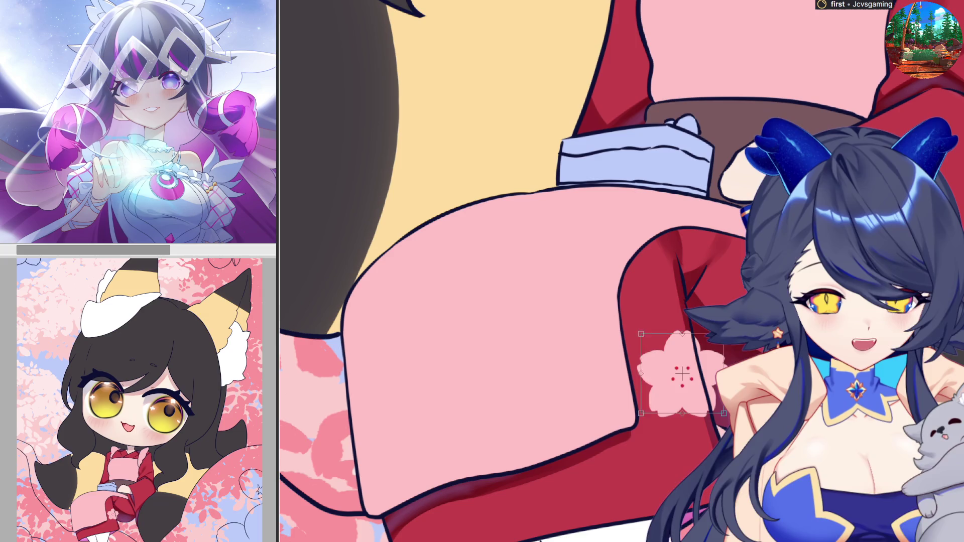
pyautogui.hotkey('ctrl', 'v')
pyautogui.moveTo(682, 374); pyautogui.dragTo(681, 453)
pyautogui.press('Return')
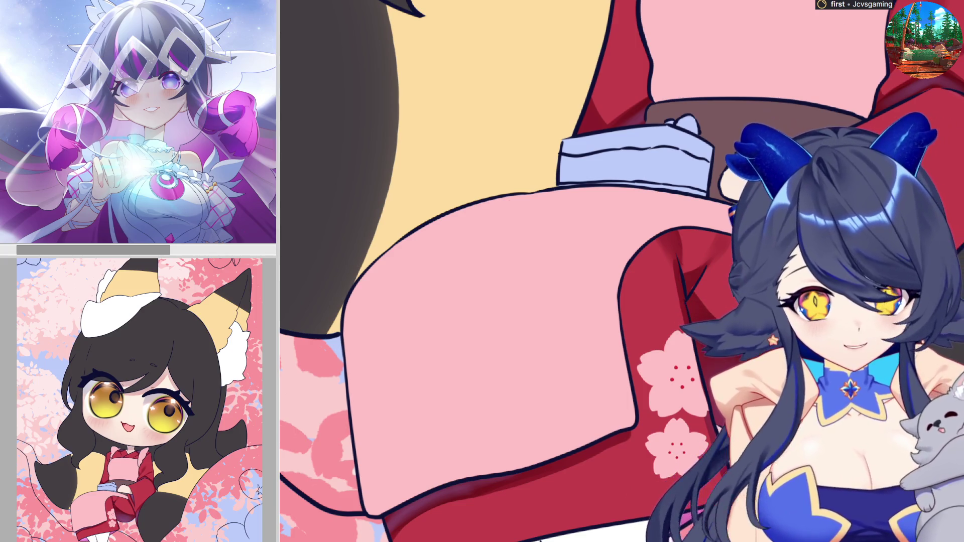
pyautogui.scroll(-3, 685, 358)
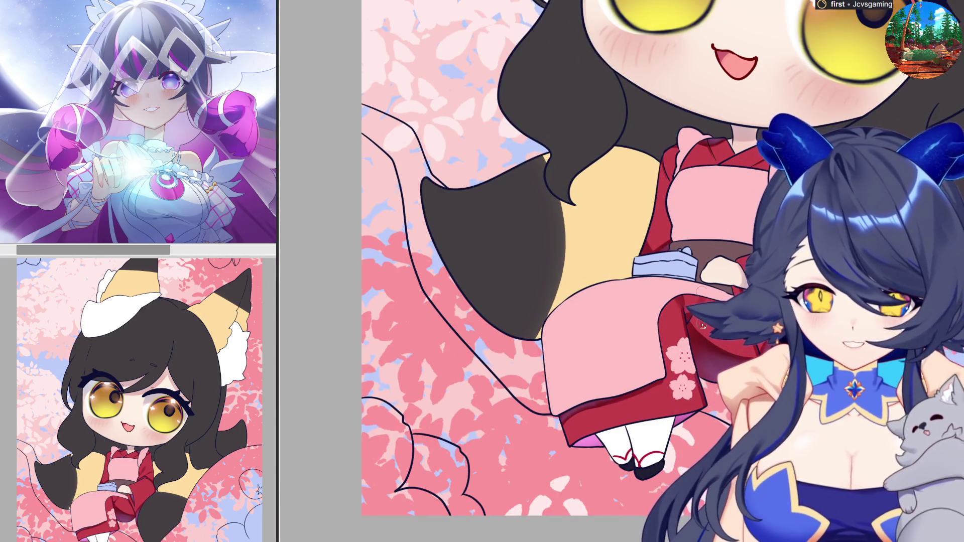
pyautogui.scroll(-2, 712, 421)
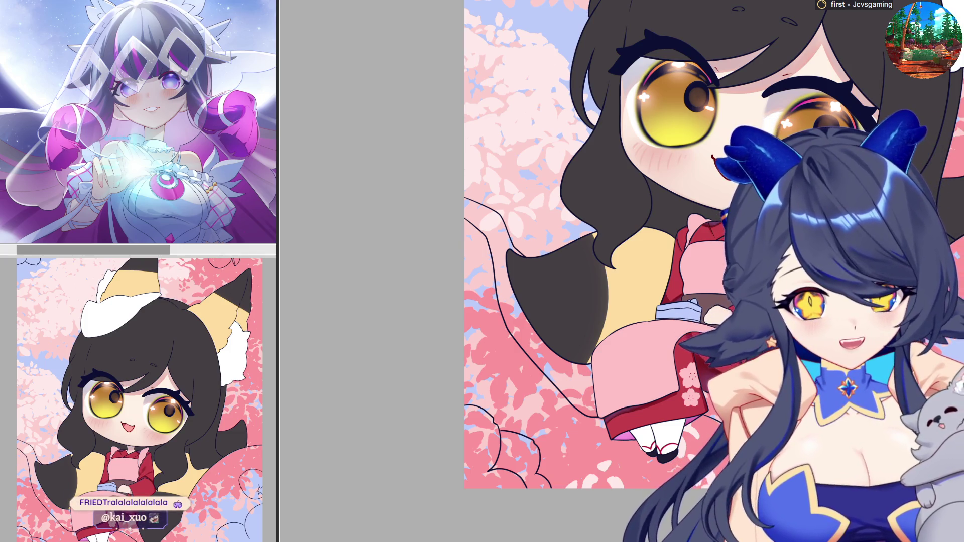
pyautogui.scroll(-2, 689, 221)
pyautogui.scroll(3, 689, 221)
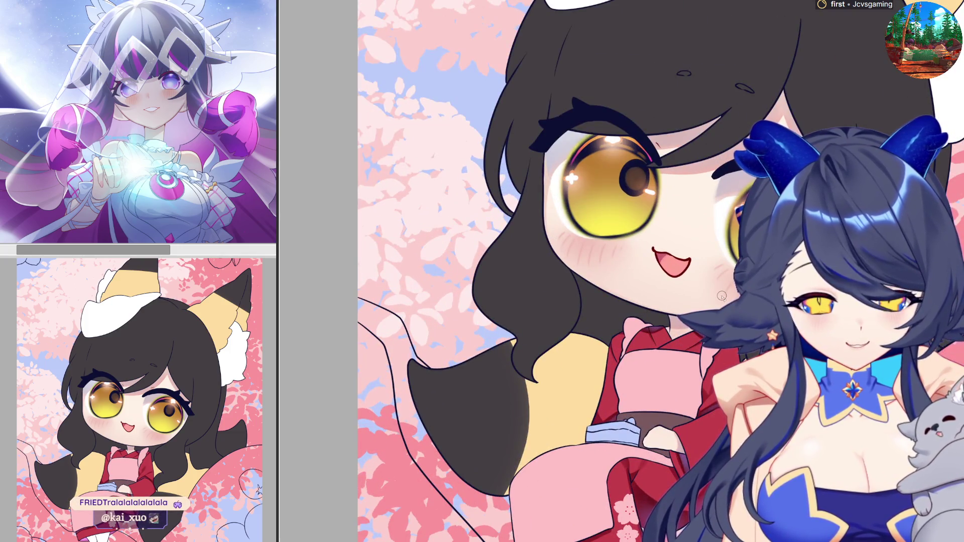
pyautogui.scroll(2, 689, 221)
pyautogui.scroll(-1, 689, 221)
pyautogui.scroll(1, 689, 221)
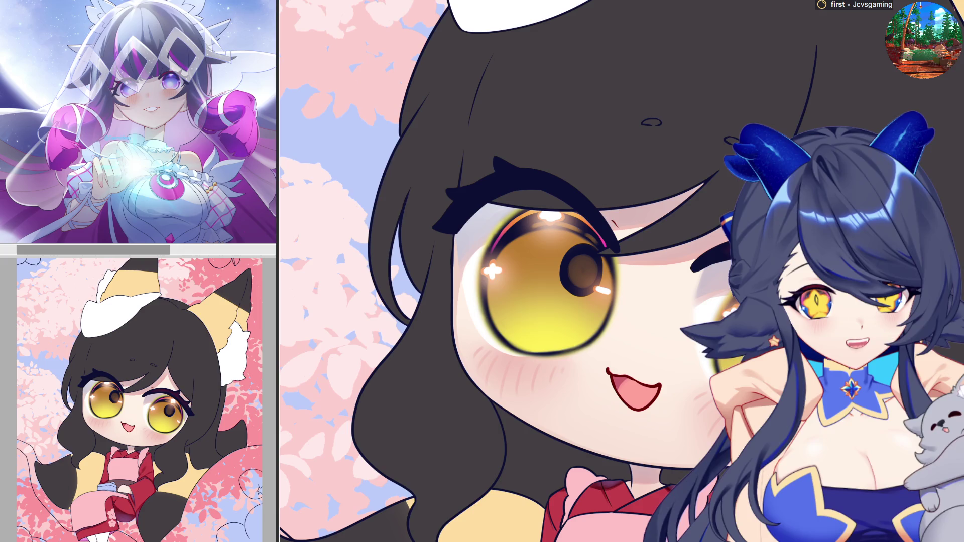
# Tilt the view toward the second eye, then zoom out to see more of the face.
pyautogui.press('-')
pyautogui.press('-')
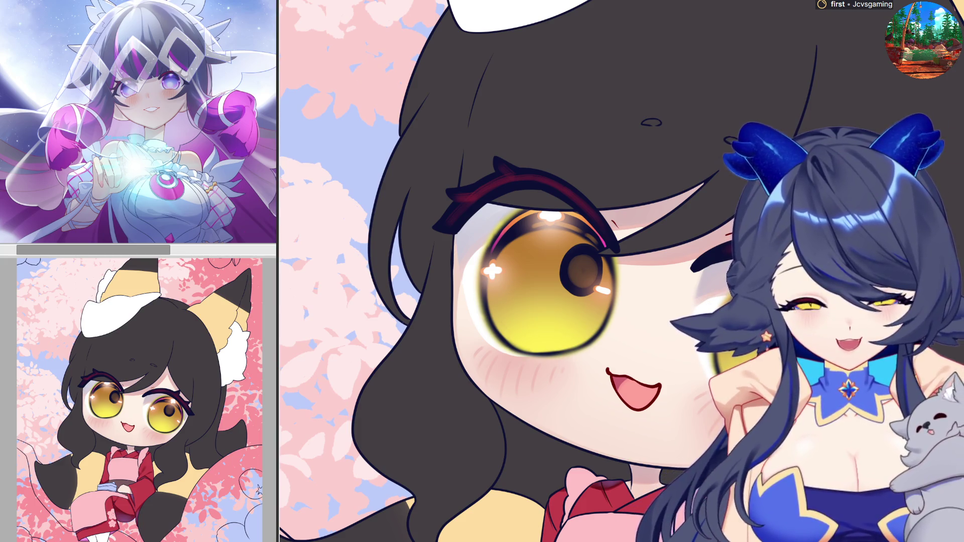
pyautogui.hotkey('ctrl', '-')
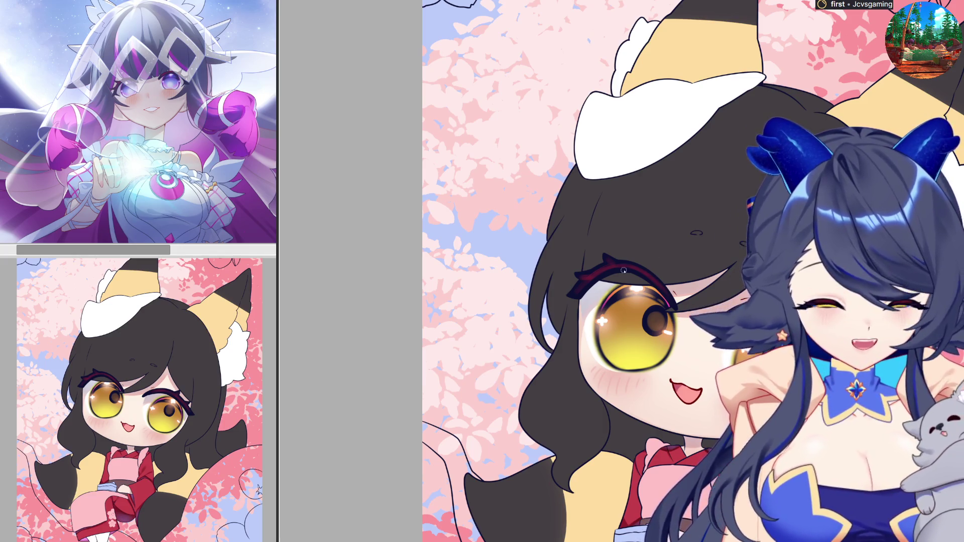
pyautogui.press('h')
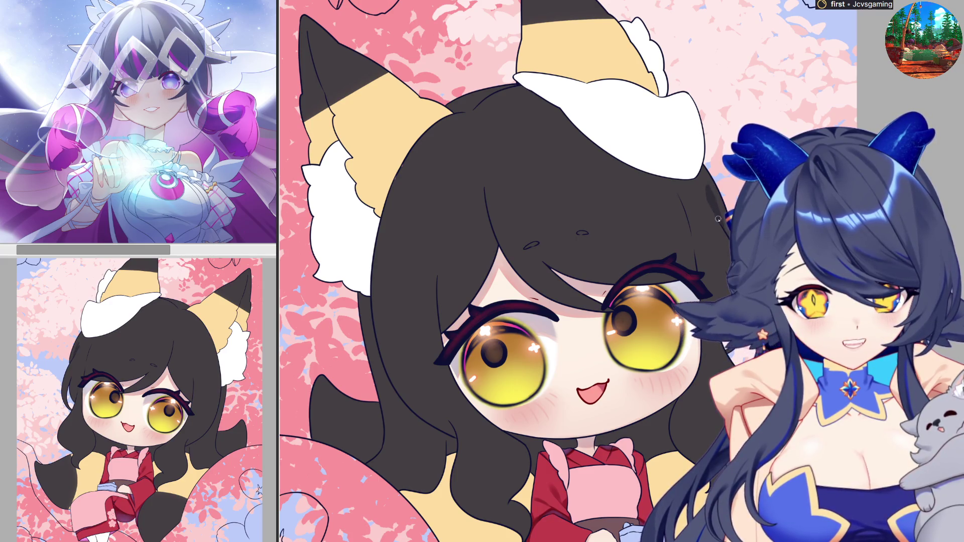
pyautogui.press('h')
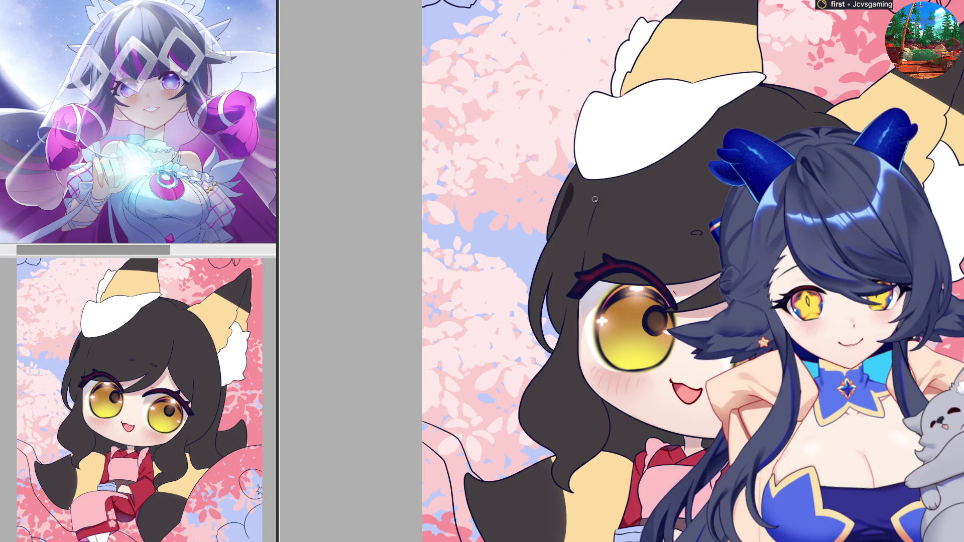
pyautogui.moveTo(590, 228)
pyautogui.mouseDown()
pyautogui.moveTo(605, 194)
pyautogui.moveTo(589, 226)
pyautogui.mouseUp()
# Redraw two thin line-art strokes along the dark hair beside the girl's left eye.
pyautogui.moveTo(610, 171); pyautogui.dragTo(583, 266)
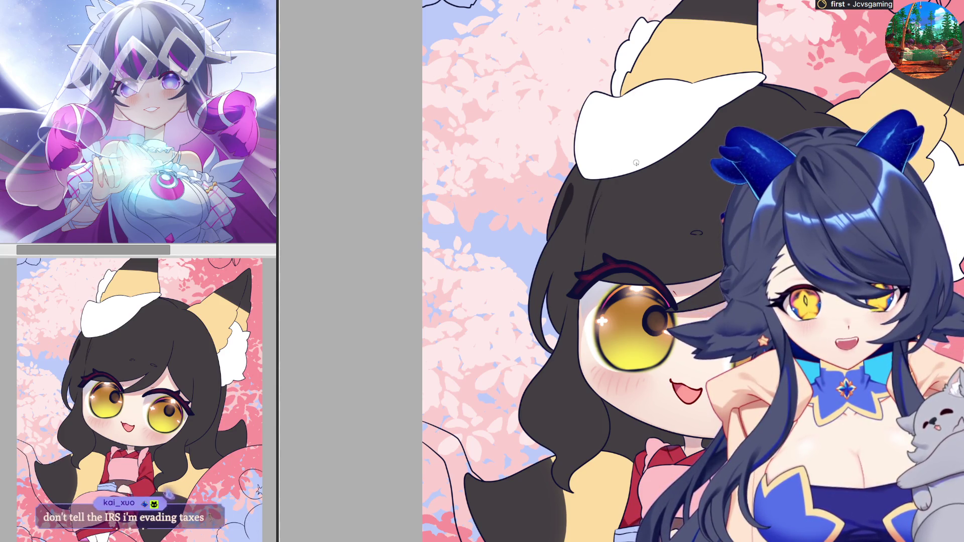
pyautogui.moveTo(621, 170); pyautogui.dragTo(593, 214)
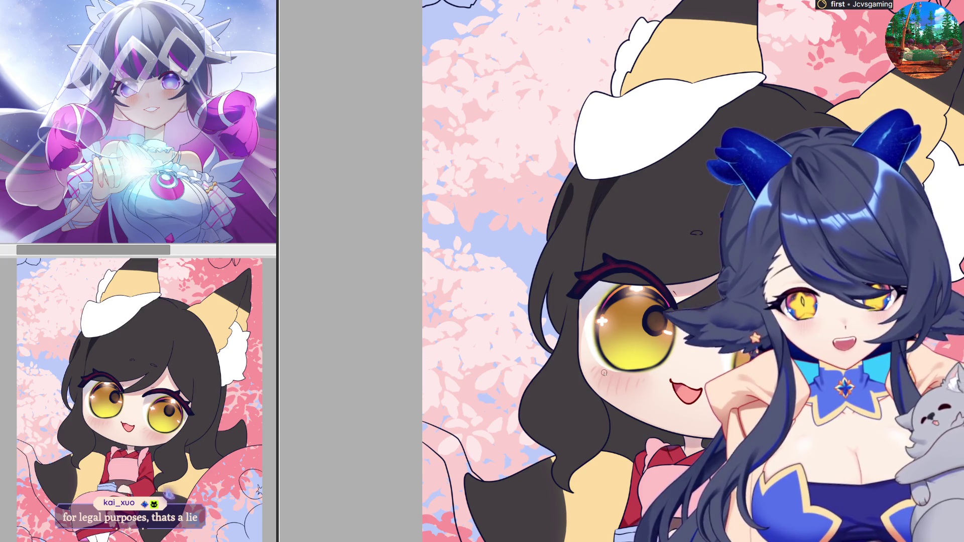
pyautogui.scroll(-1, 602, 360)
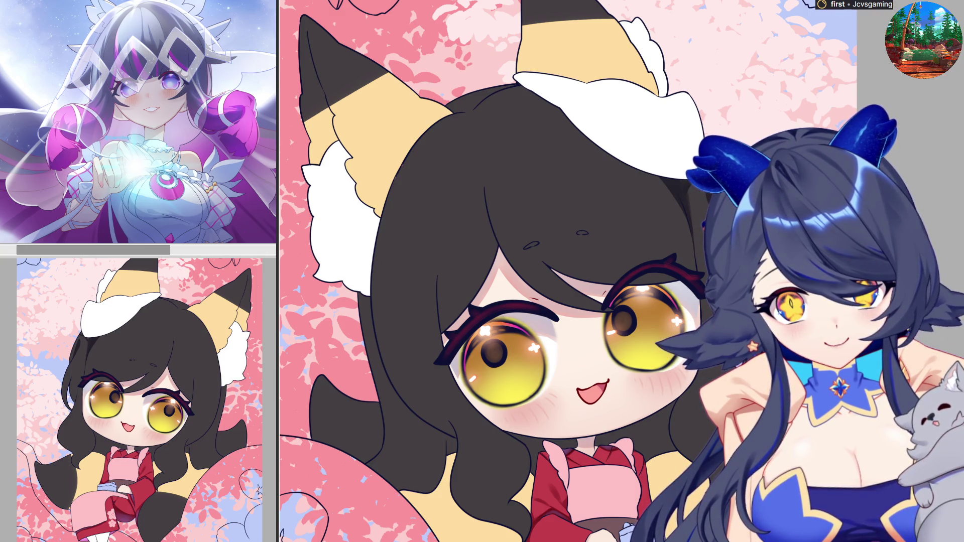
pyautogui.moveTo(425, 316); pyautogui.dragTo(546, 271)
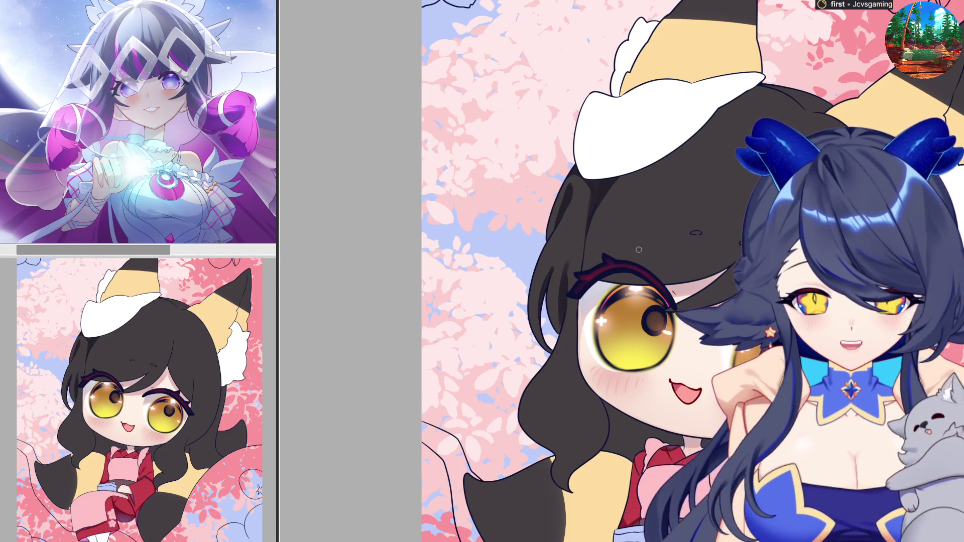
# Flip the canvas view horizontally with H and frame the face to check for errors.
pyautogui.press('h')
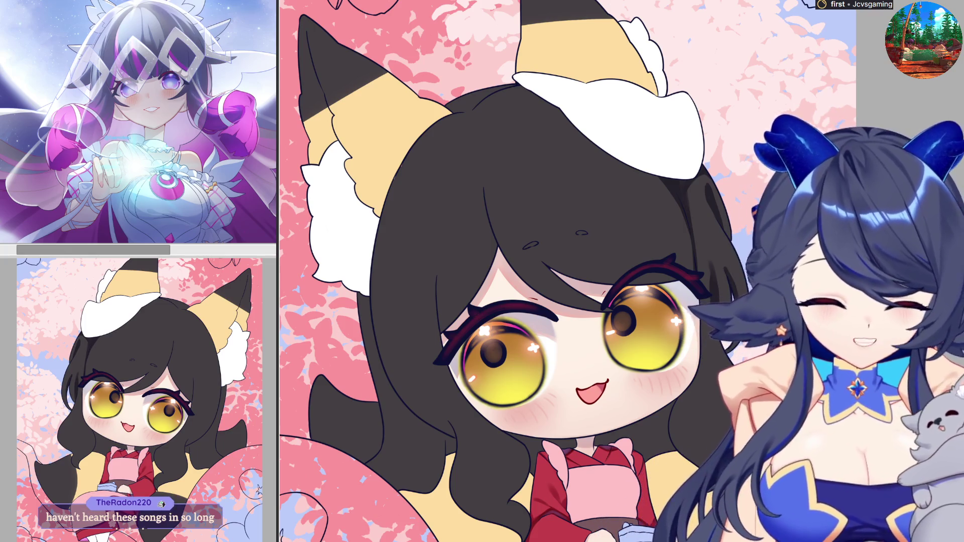
pyautogui.scroll(2, 567, 271)
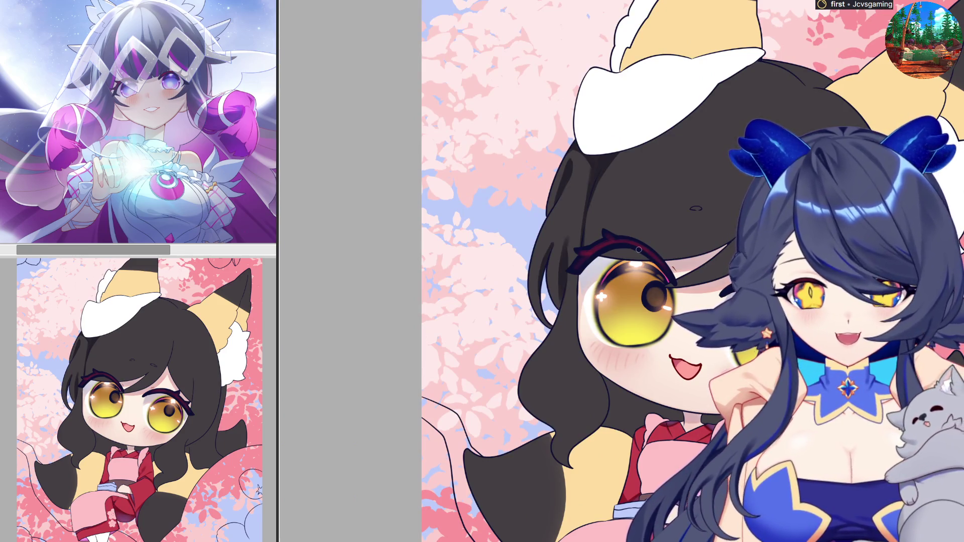
pyautogui.scroll(2, 638, 249)
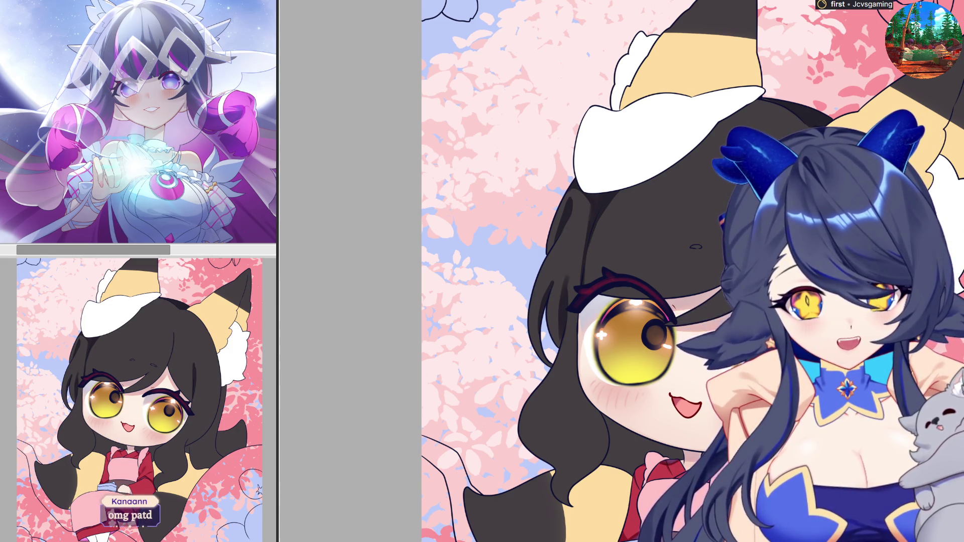
pyautogui.scroll(-2, 635, 346)
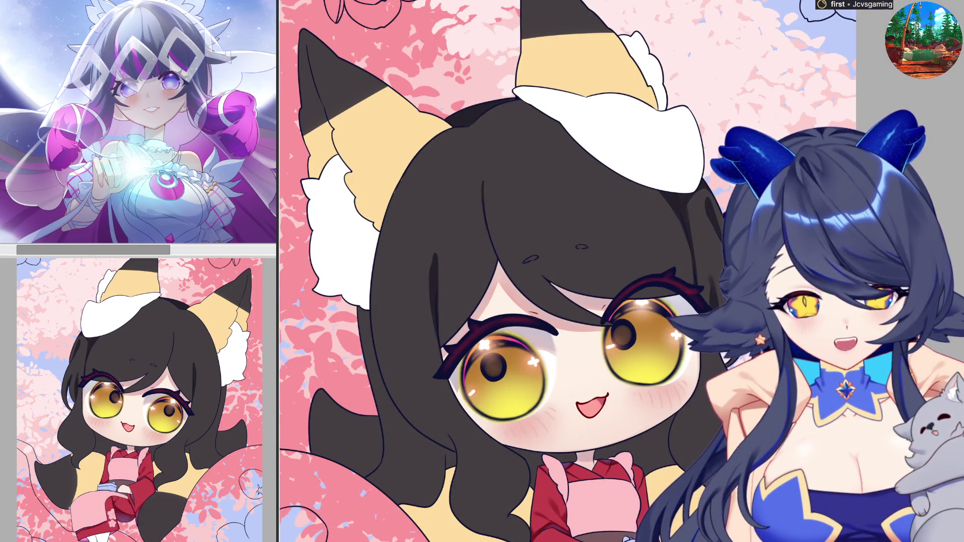
# Scroll the unmirrored canvas back to a close-up of the girl's eye.
pyautogui.hscroll(-3, 621, 272)
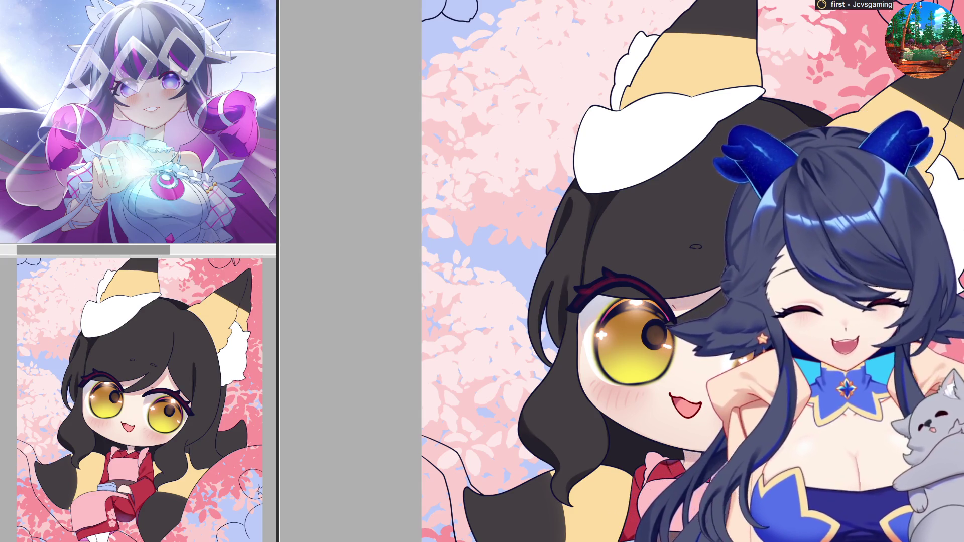
pyautogui.scroll(-3, 693, 271)
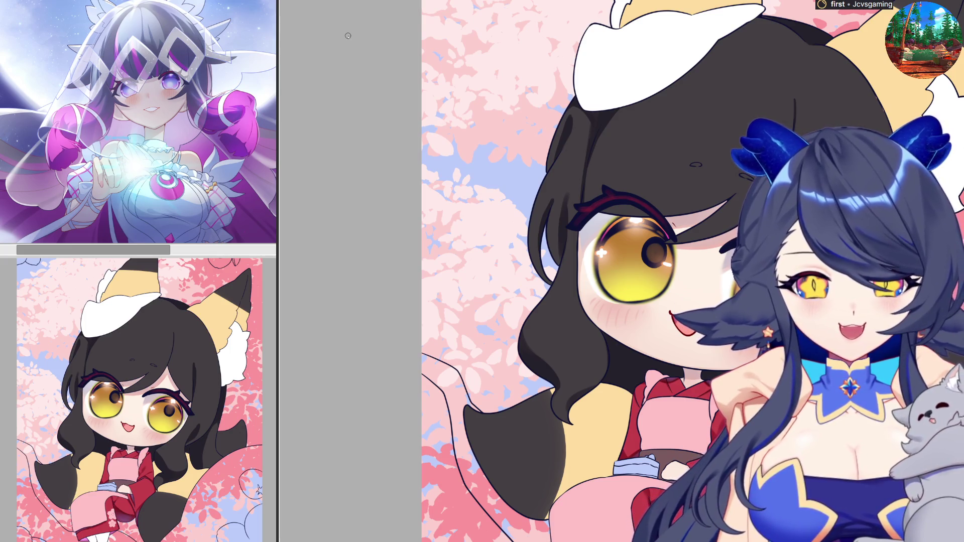
pyautogui.scroll(-1, 642, 272)
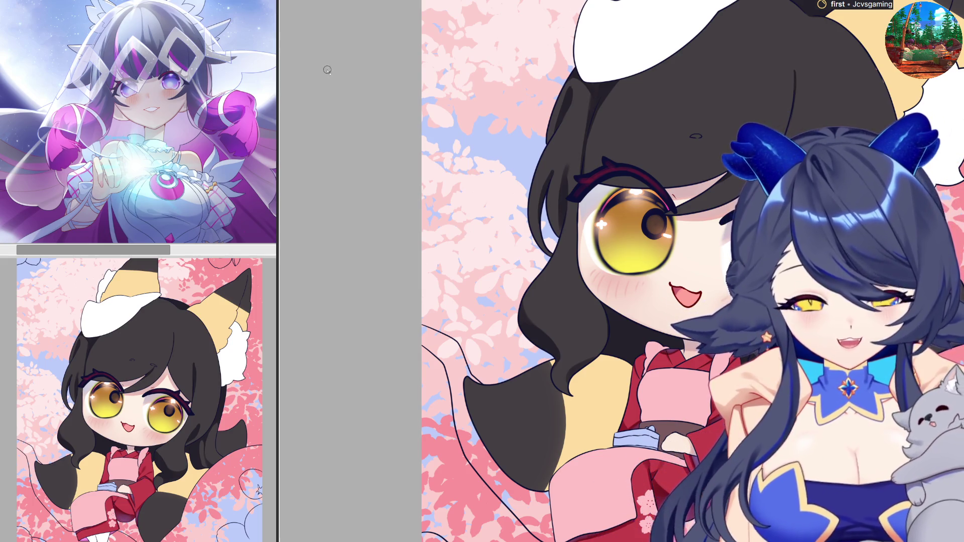
pyautogui.scroll(-3, 542, 113)
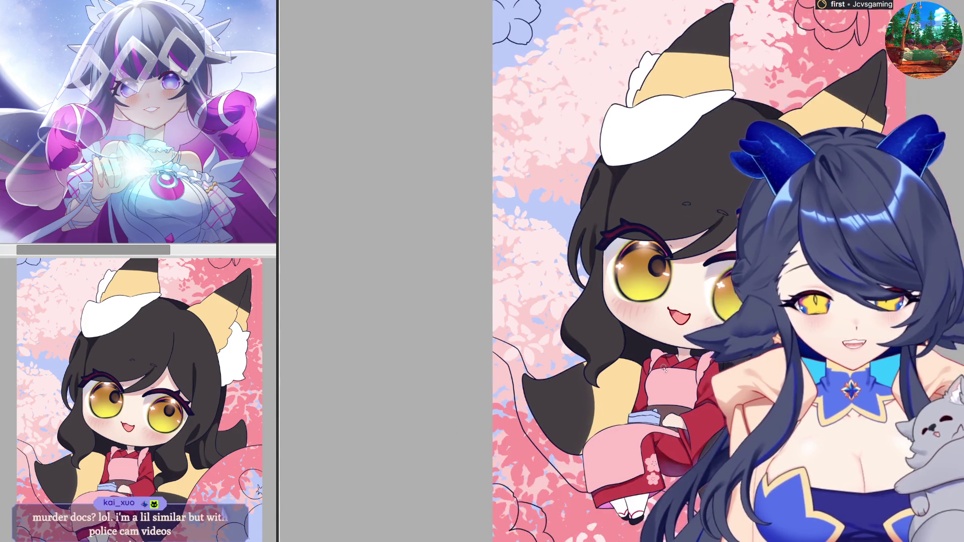
# Zoom out to the whole character and enlarge the airbrush for soft warm-brown hair shading.
pyautogui.scroll(3, 542, 113)
pyautogui.scroll(-2, 602, 271)
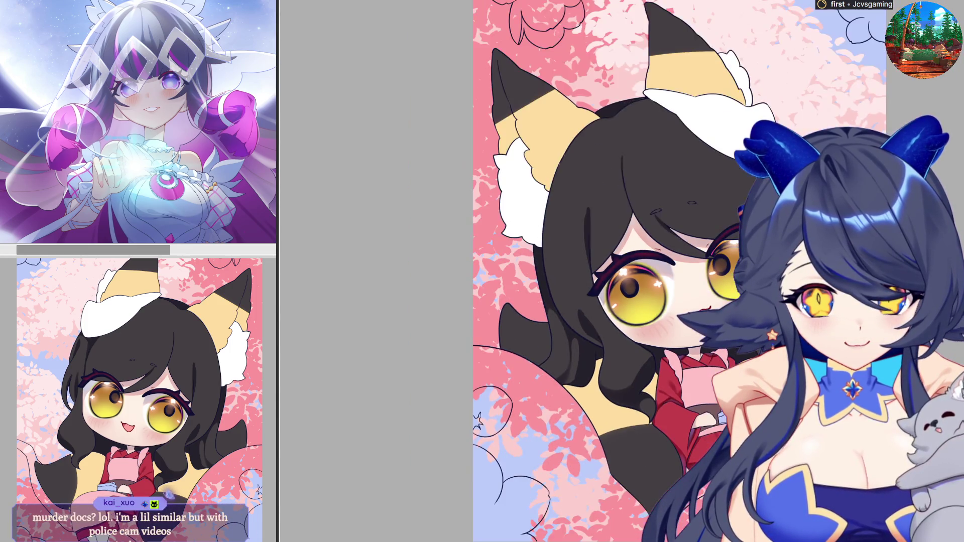
pyautogui.scroll(-1, 603, 271)
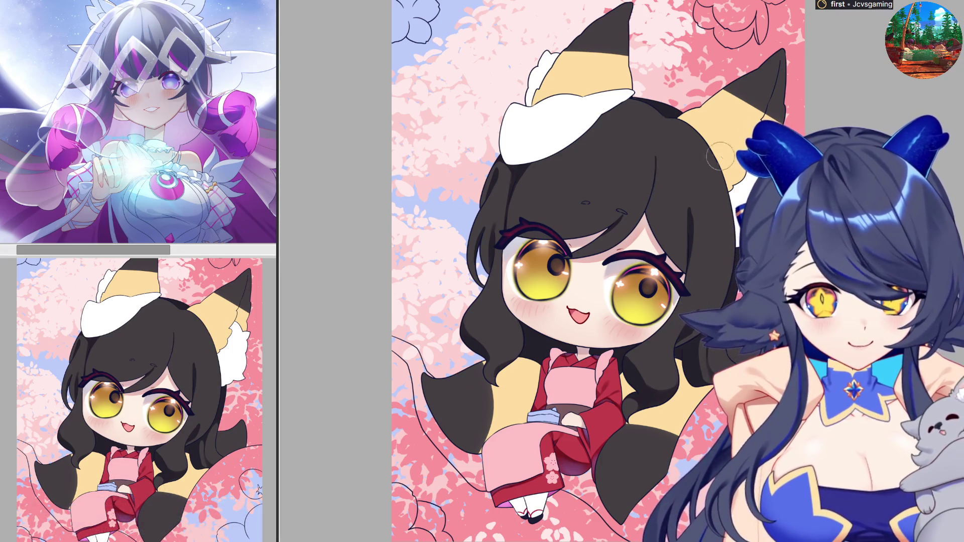
pyautogui.press('e')
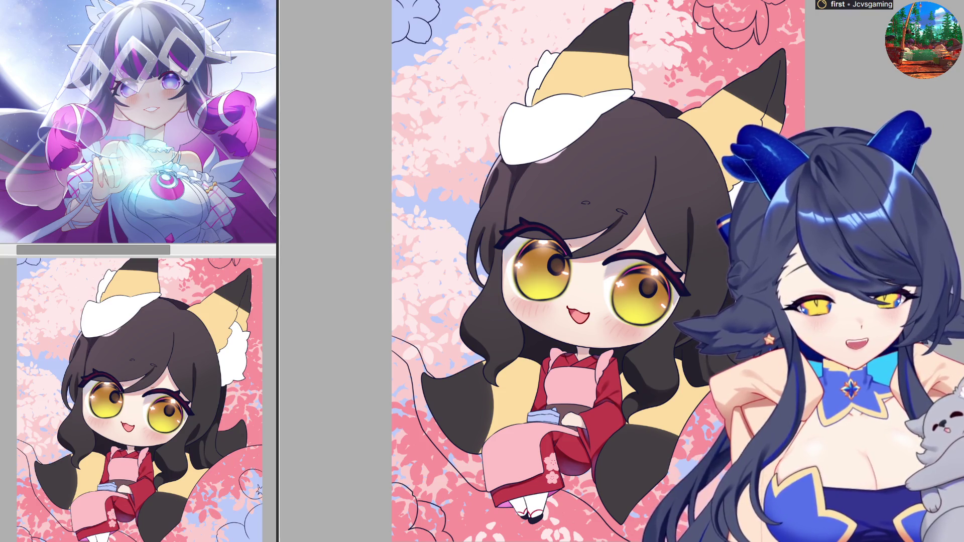
# Paint a white shine highlight across the hair and a darker line along the top of the head.
pyautogui.moveTo(576, 156)
pyautogui.mouseDown()
pyautogui.moveTo(598, 172)
pyautogui.moveTo(674, 170)
pyautogui.moveTo(666, 181)
pyautogui.moveTo(673, 171)
pyautogui.mouseUp()
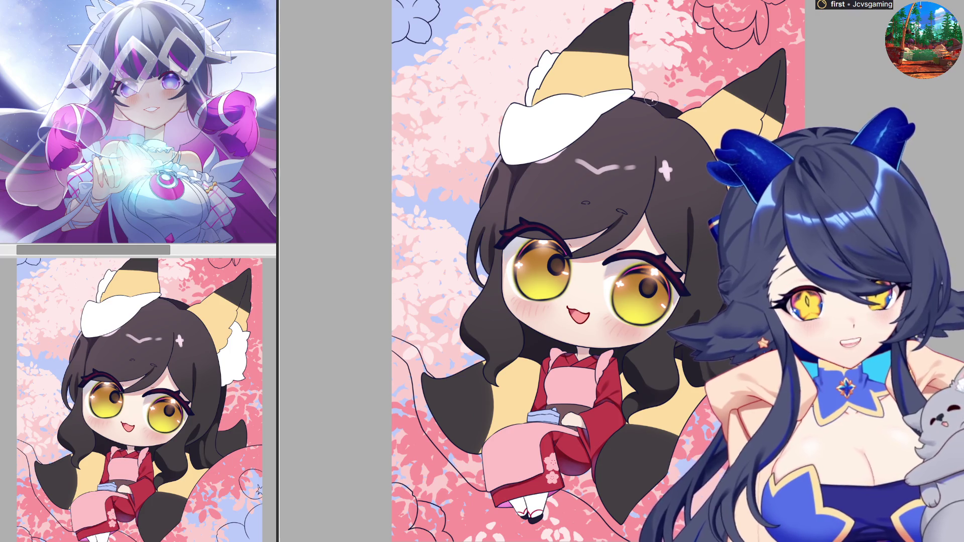
pyautogui.moveTo(653, 106); pyautogui.dragTo(684, 112)
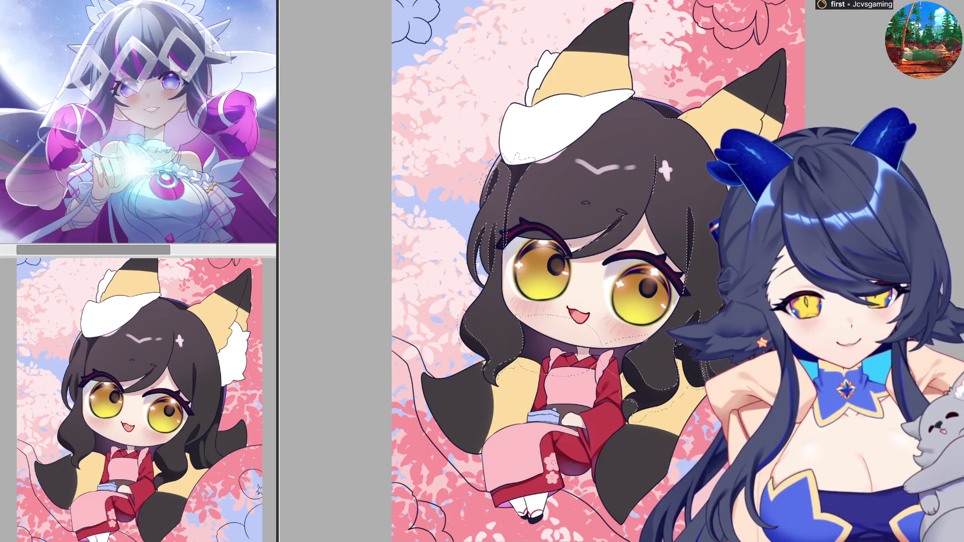
# Deselect the marching-ants selection around the hair and face with Ctrl+D.
pyautogui.hotkey('ctrl', 'd')
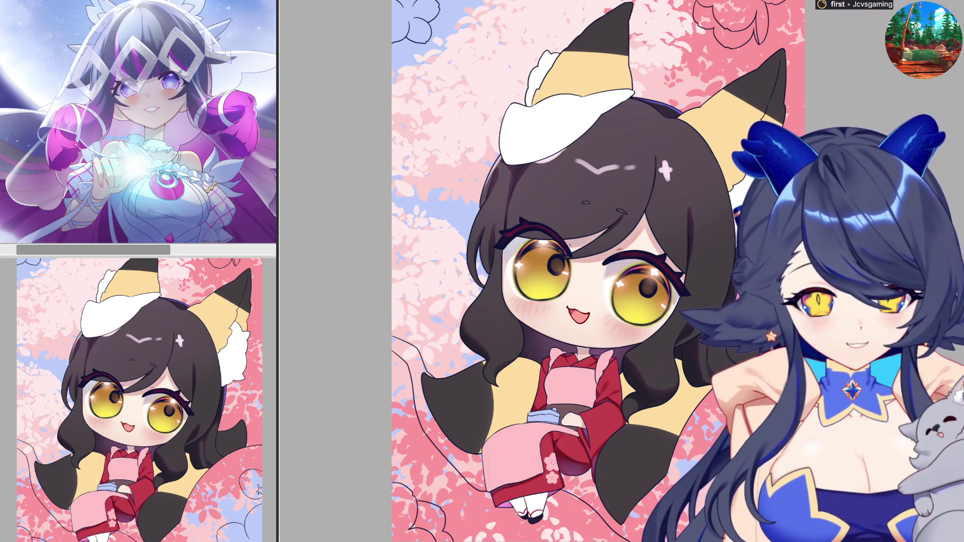
# Scroll the view to the fox ears to paint their tips.
pyautogui.scroll(-2, 672, 364)
pyautogui.scroll(2, 672, 363)
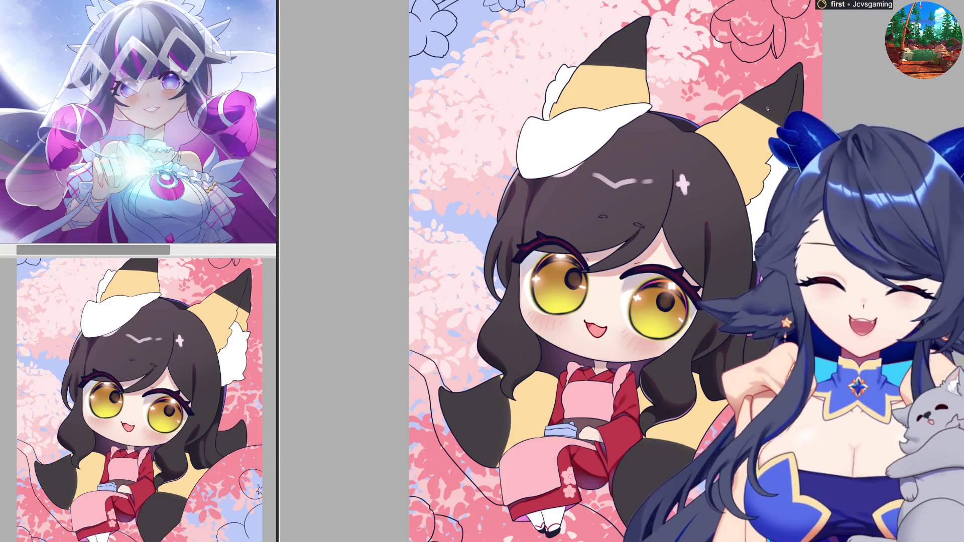
pyautogui.scroll(-3, 714, 178)
pyautogui.scroll(8, 723, 150)
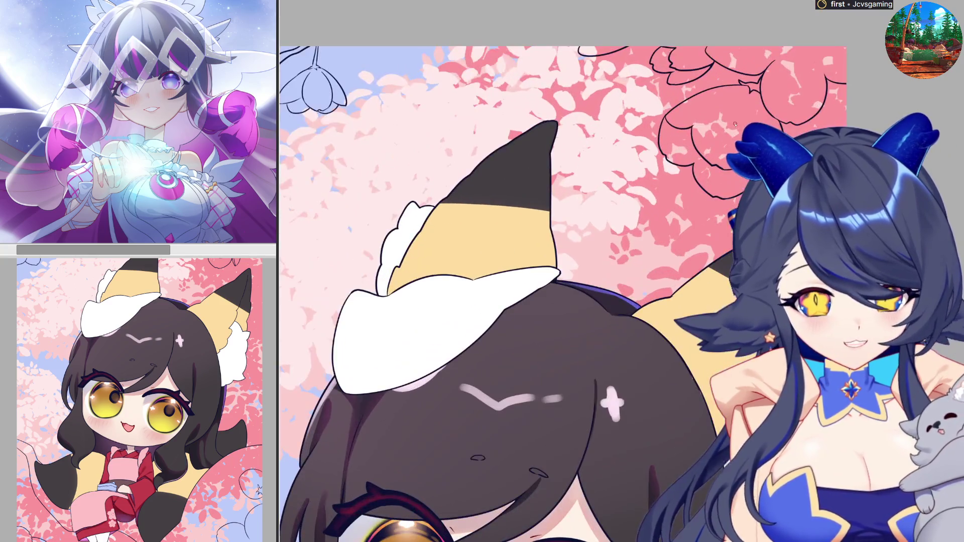
pyautogui.hotkey('ctrl', 'z')
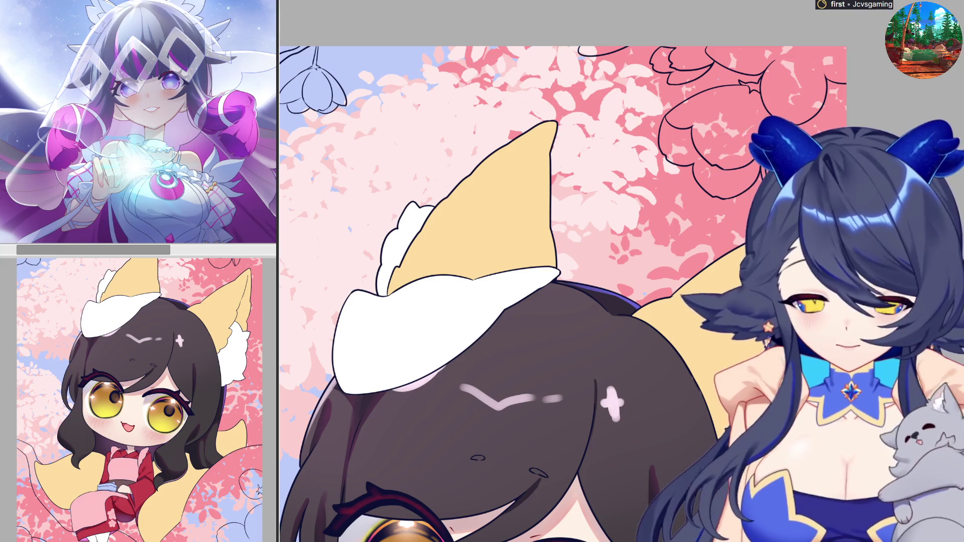
pyautogui.hotkey('ctrl', 'y')
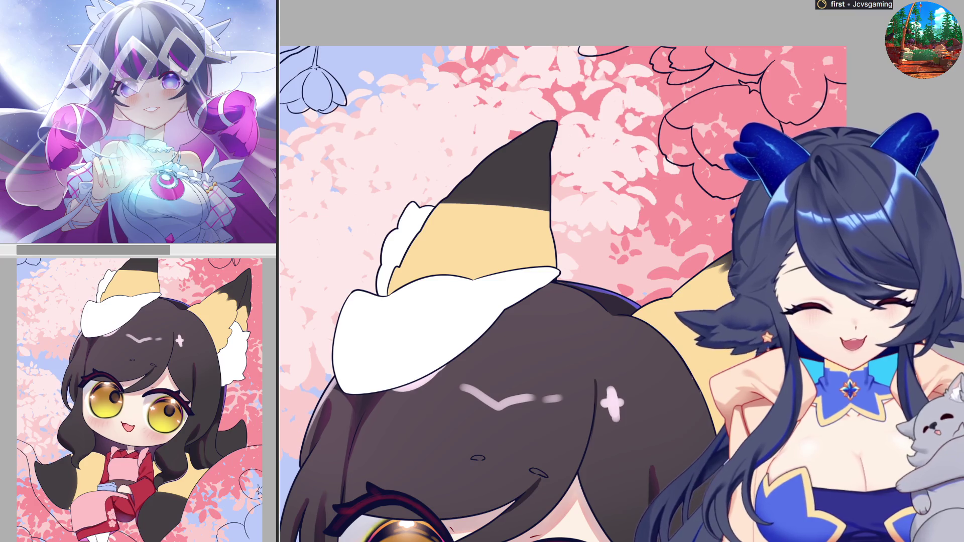
pyautogui.press('h')
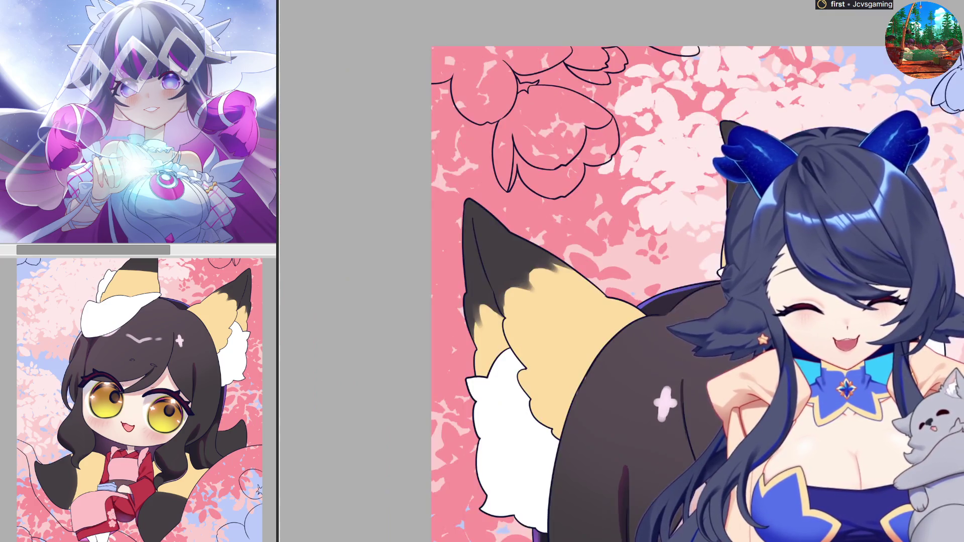
# Softly blend yellow into the black ear tip and add a small dark streak below it.
pyautogui.press('h')
pyautogui.moveTo(479, 217)
pyautogui.mouseDown()
pyautogui.moveTo(452, 206)
pyautogui.moveTo(555, 206)
pyautogui.mouseUp()
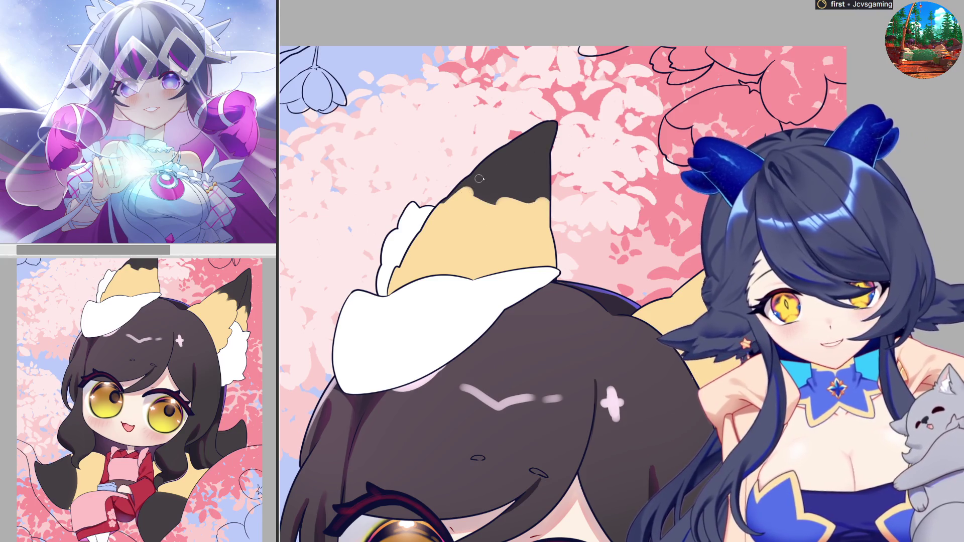
pyautogui.moveTo(473, 180)
pyautogui.mouseDown()
pyautogui.moveTo(472, 204)
pyautogui.moveTo(476, 185)
pyautogui.moveTo(492, 197)
pyautogui.moveTo(477, 201)
pyautogui.moveTo(497, 205)
pyautogui.mouseUp()
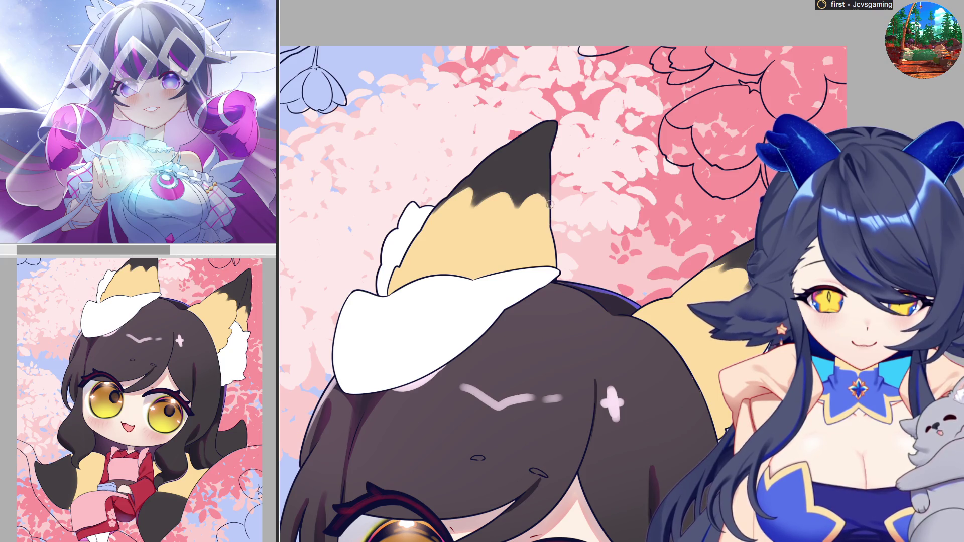
# Mirror the canvas horizontally and zoom out from the ear to review the artwork.
pyautogui.press('h')
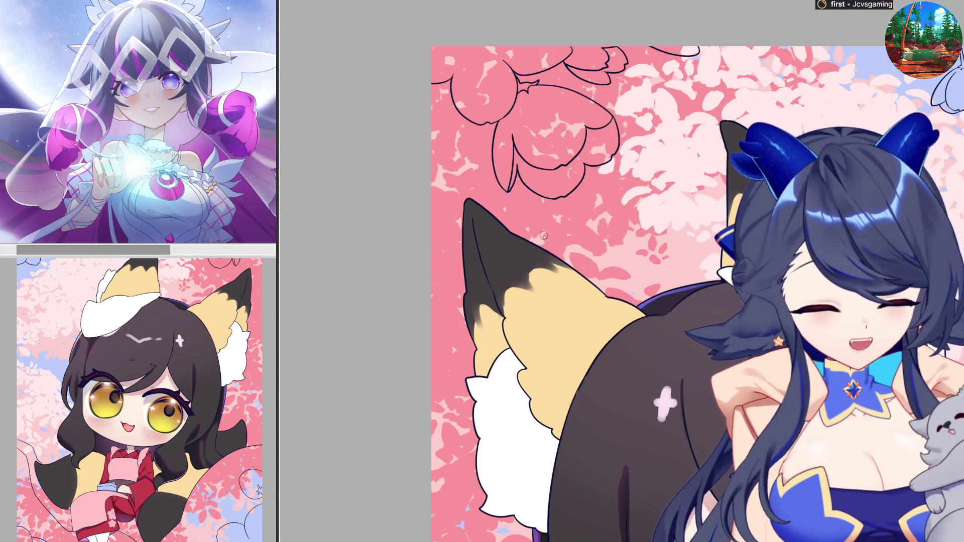
pyautogui.scroll(-2, 791, 311)
pyautogui.scroll(-2, 710, 249)
pyautogui.scroll(2, 702, 461)
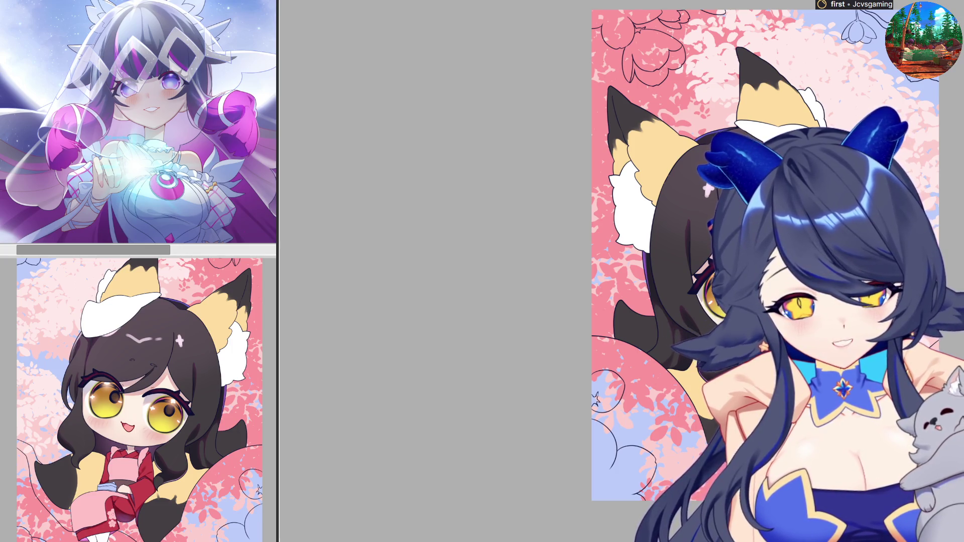
# Pan the canvas left so the full chibi fox girl artwork sits centered.
pyautogui.moveTo(788, 402); pyautogui.dragTo(537, 401)
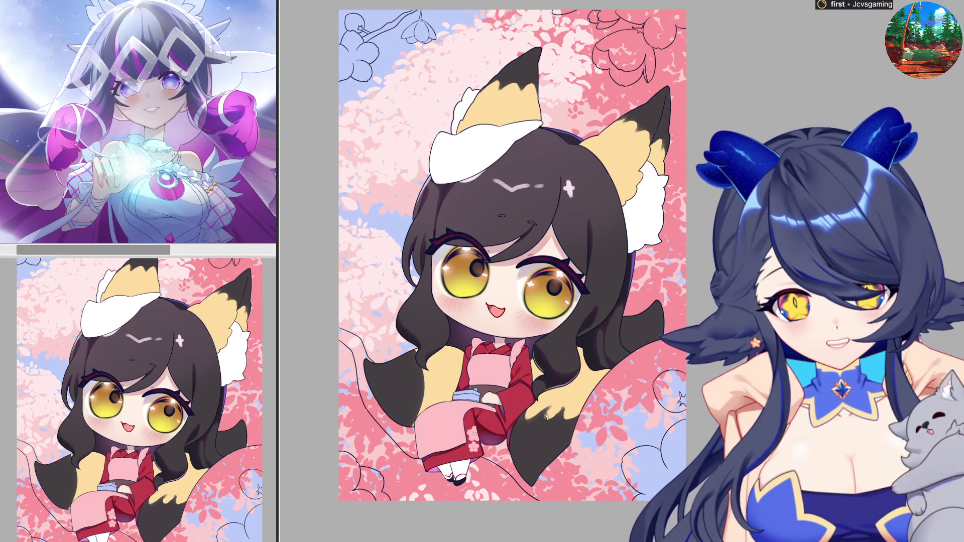
# Nudge the brush size, mirror the view horizontally and back, then recenter the illustration.
pyautogui.press(']')
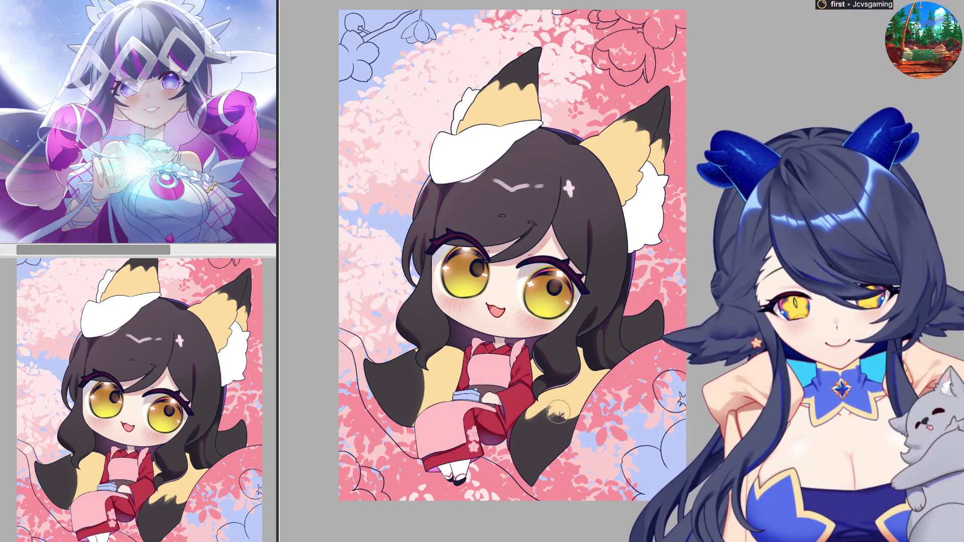
pyautogui.press('[')
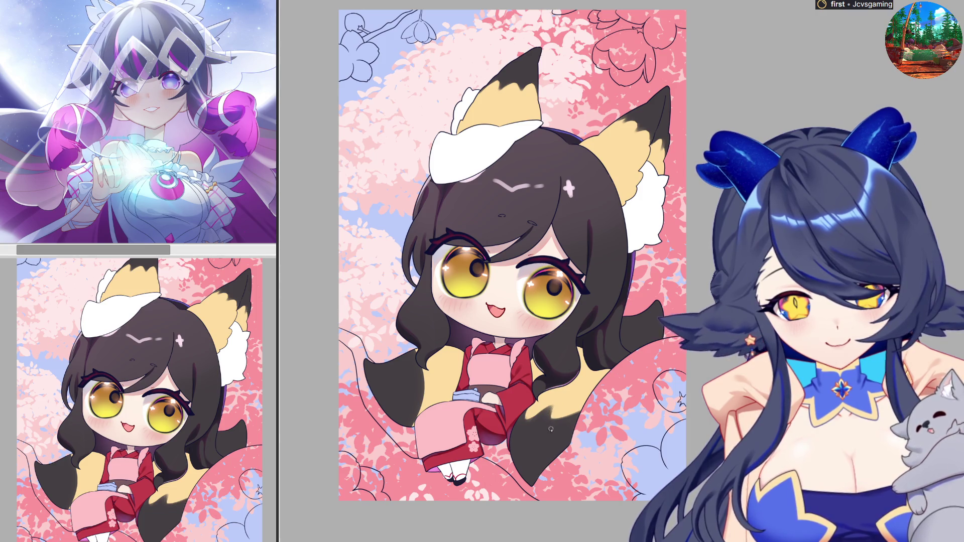
pyautogui.press('h')
pyautogui.press('h')
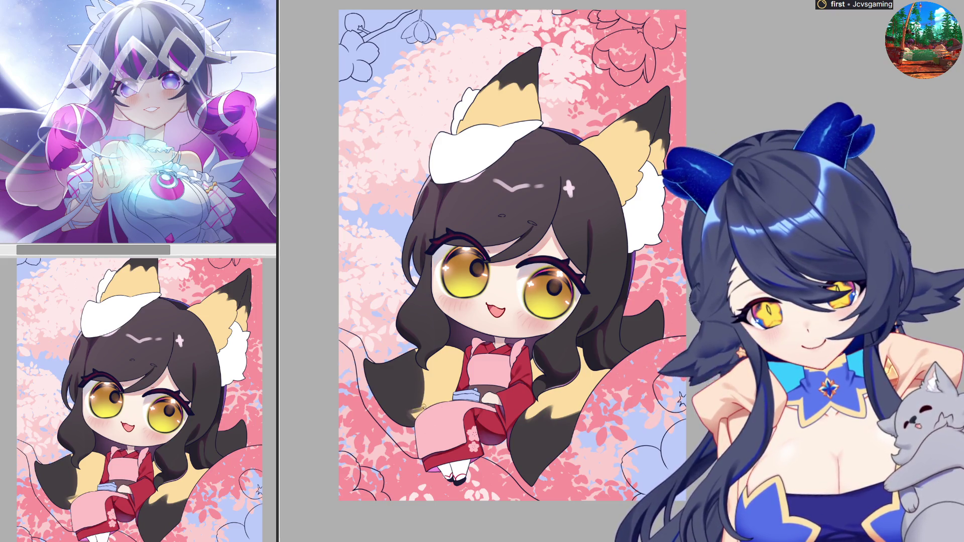
pyautogui.press('h')
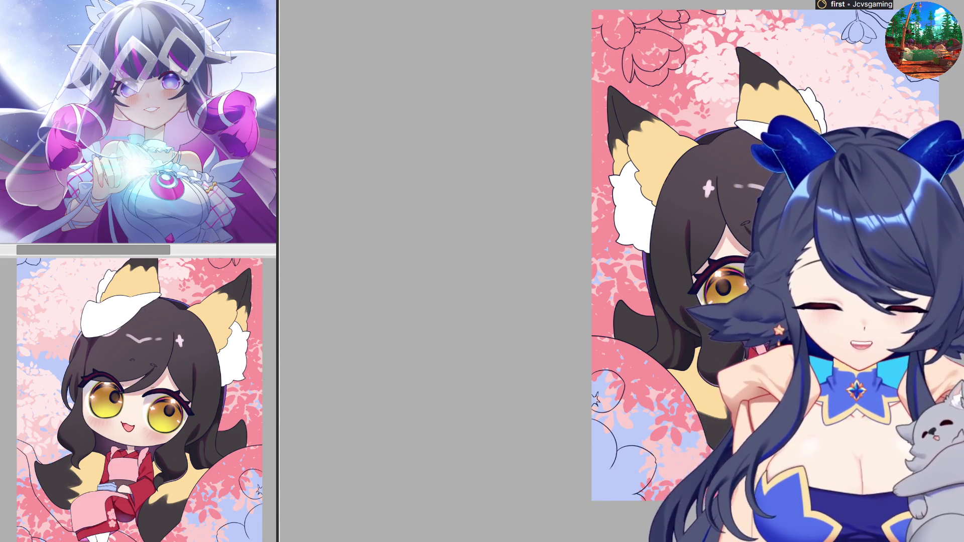
pyautogui.moveTo(754, 251); pyautogui.dragTo(501, 251)
pyautogui.press('h')
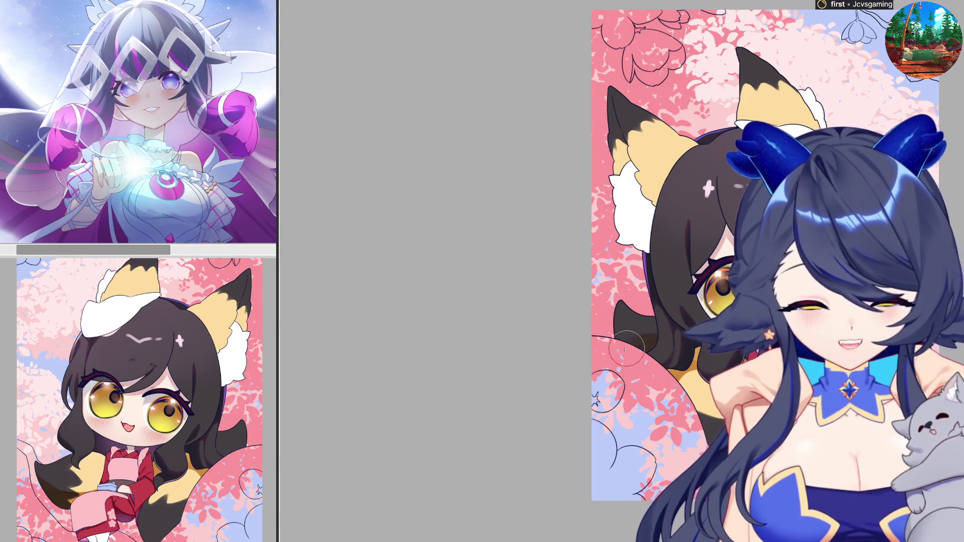
pyautogui.moveTo(628, 332); pyautogui.dragTo(649, 366)
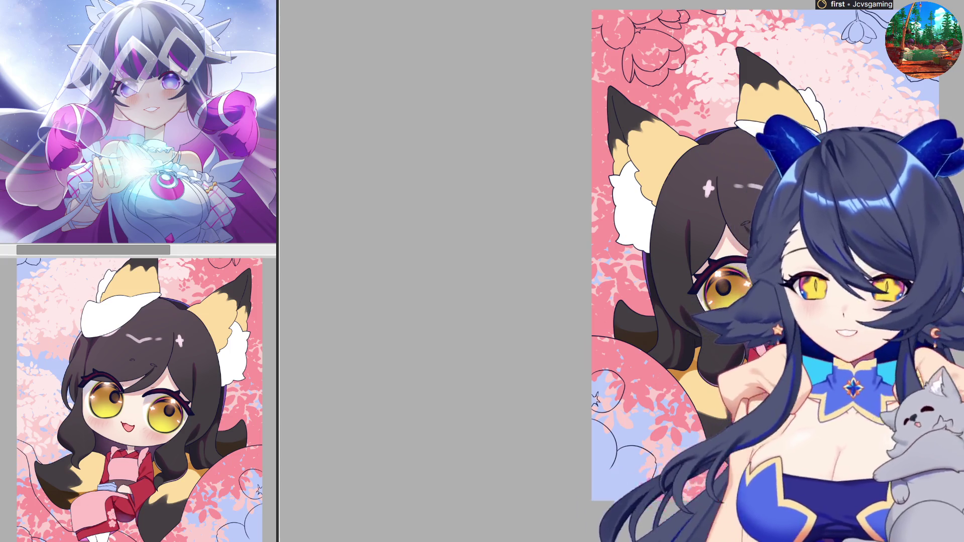
pyautogui.hotkey('ctrl', 'z')
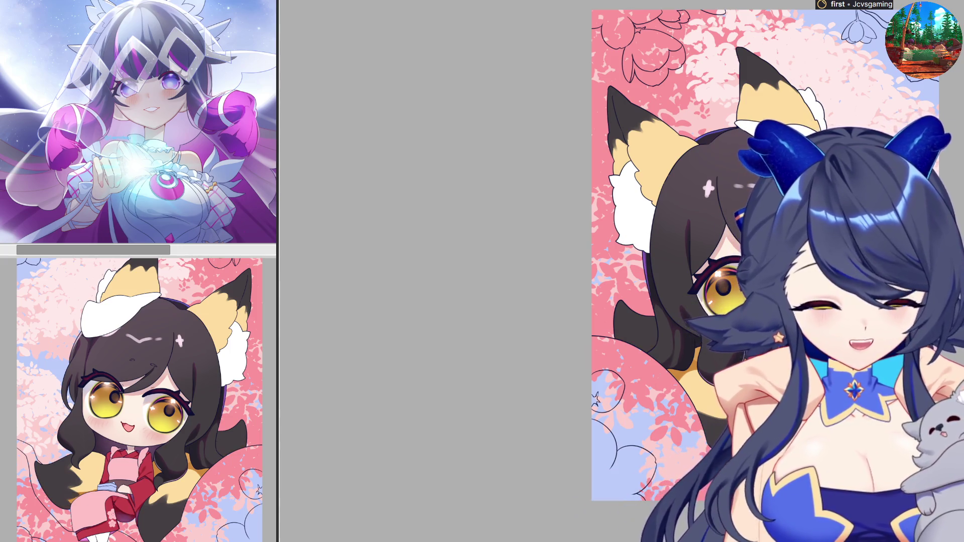